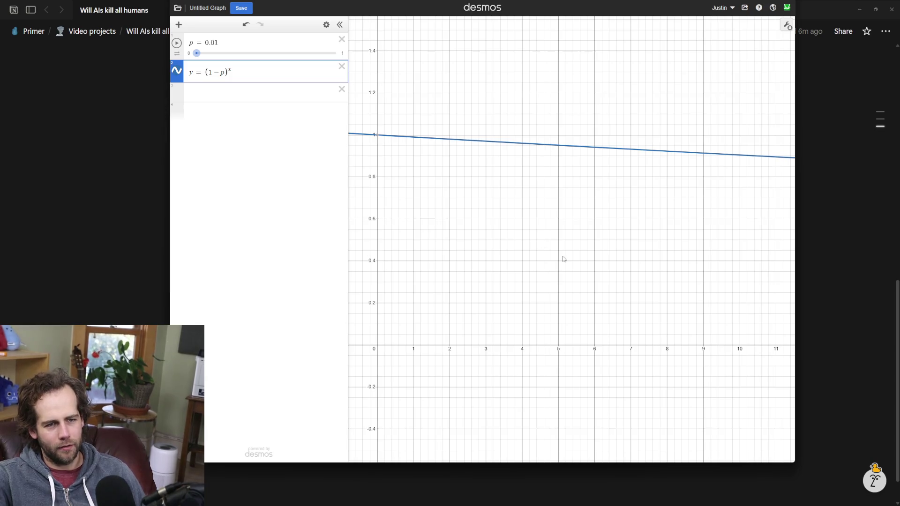
Finish entering the survival formula y=(1−p)^x with slider p=0.01 and deselect.
left_click(578, 192)
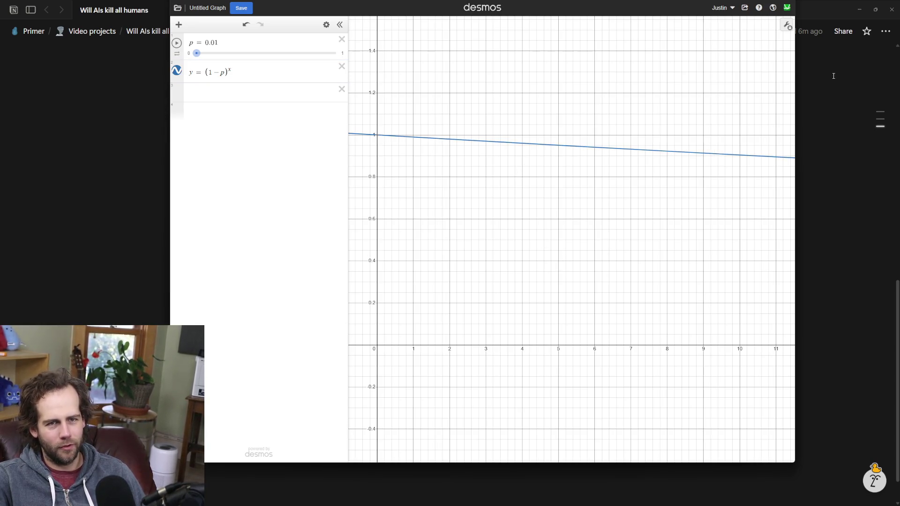
Unlock the viewport in graph settings and pan so the origin sits near the left.
left_click(787, 25)
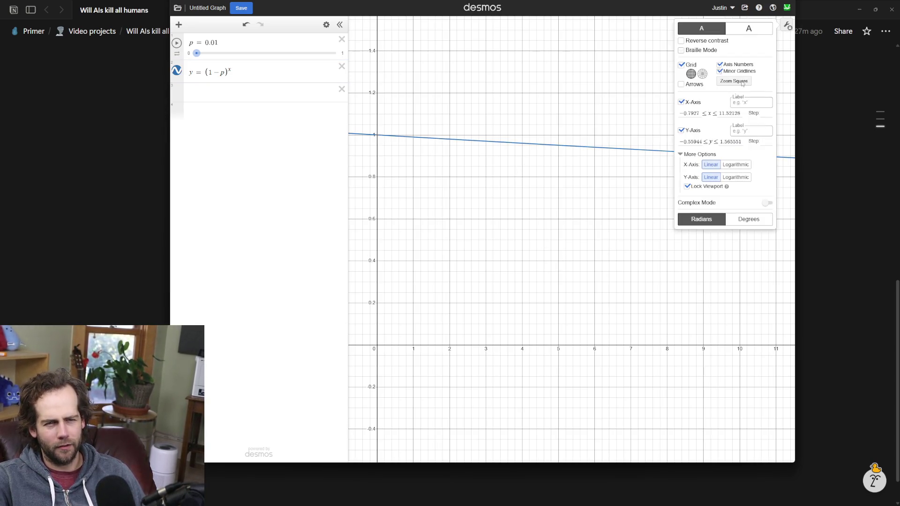
left_click(687, 186)
left_click(588, 229)
scroll(589, 228, "down", 3)
scroll(588, 229, "down", 3)
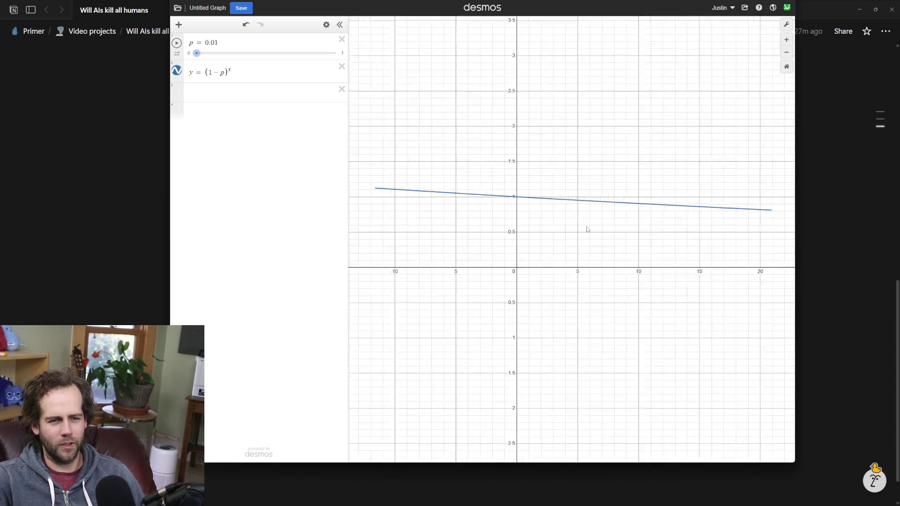
scroll(618, 192, "down", 2)
left_click_drag(731, 252, 566, 271)
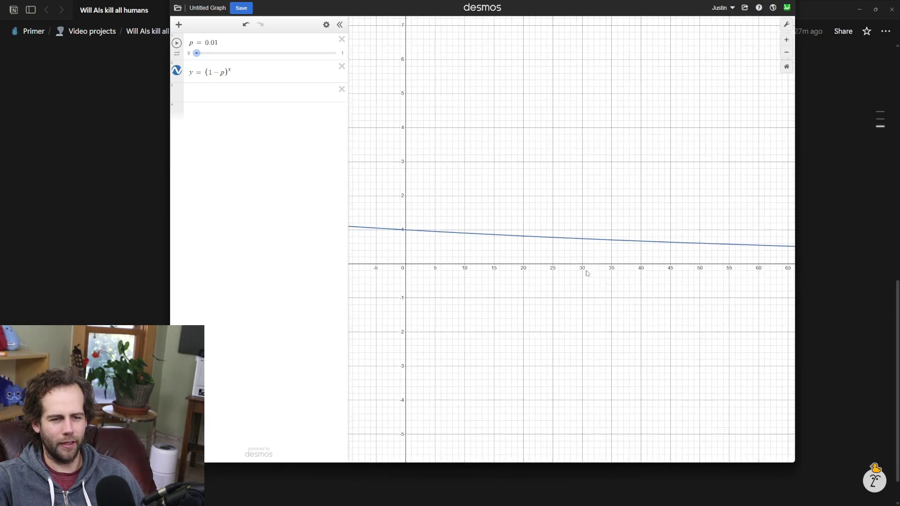
Raise the p slider to 0.34 so the curve plunges, then hide Desmos to reveal the Notion notes.
mouse_move(196, 53)
left_mouse_down()
mouse_move(256, 62)
mouse_move(242, 57)
left_mouse_up()
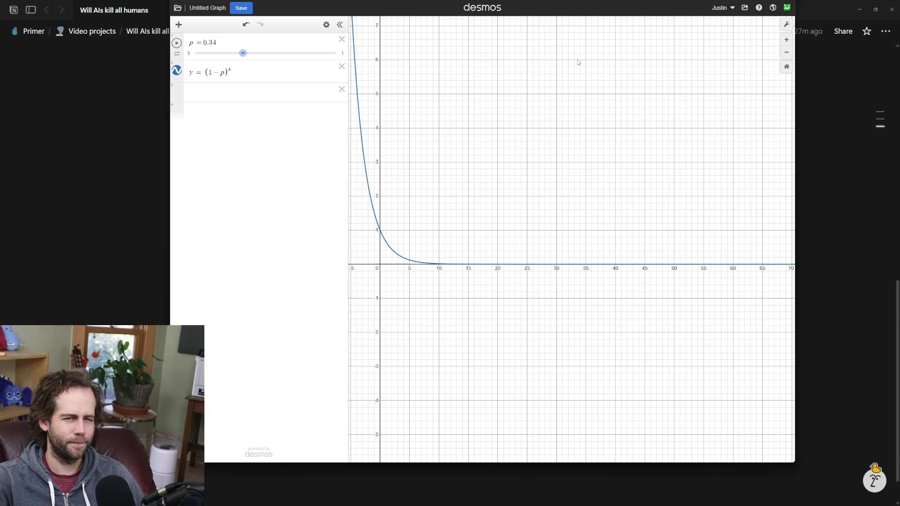
key("alt+Tab")
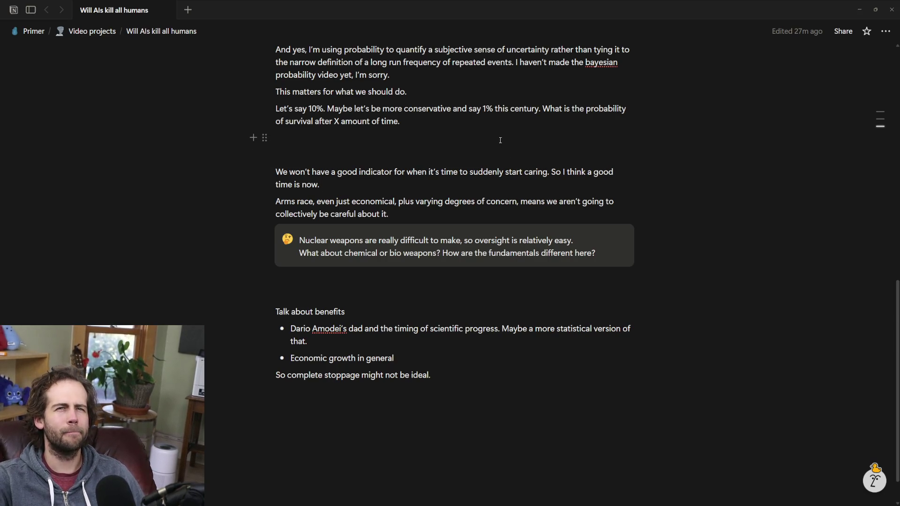
Place the caret on the empty line below the 'Let's say 10%' survival paragraph.
left_click(380, 153)
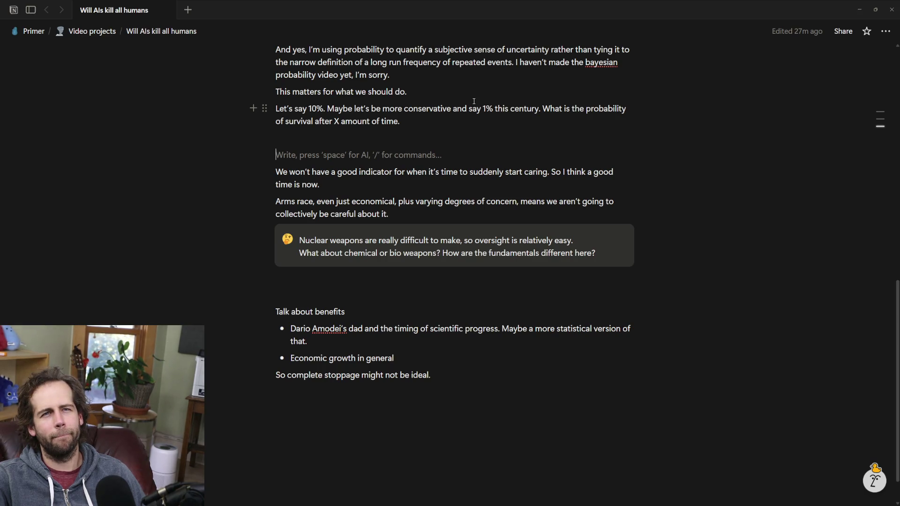
left_click(316, 138)
left_click(317, 154)
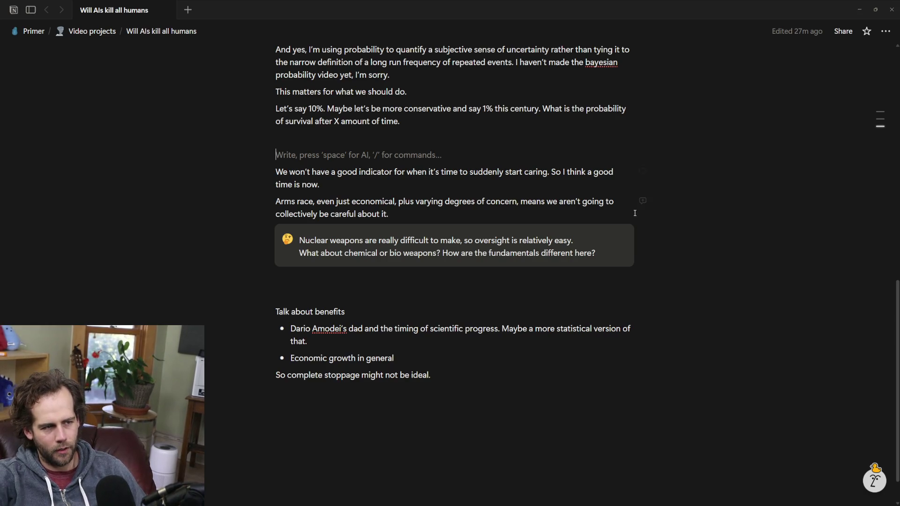
scroll(442, 183, "up", 3)
scroll(442, 183, "down", 3)
scroll(443, 183, "up", 3)
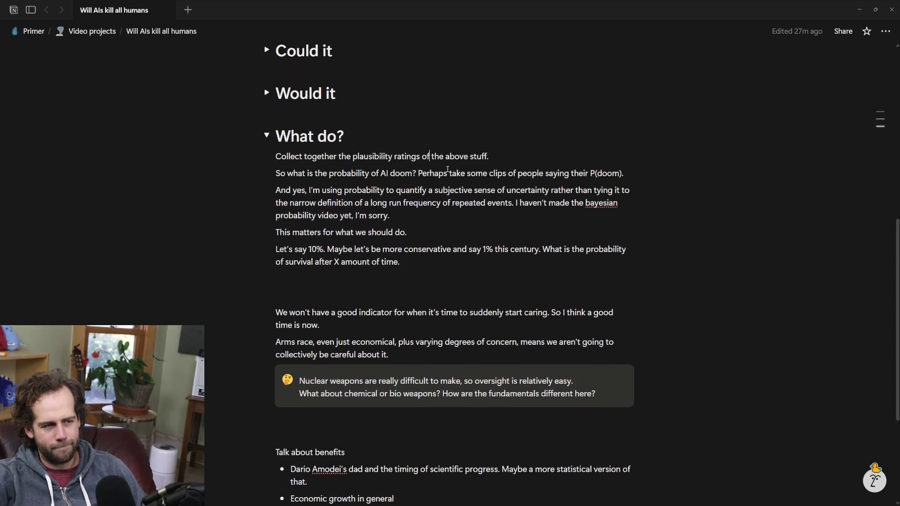
scroll(447, 169, "down", 2)
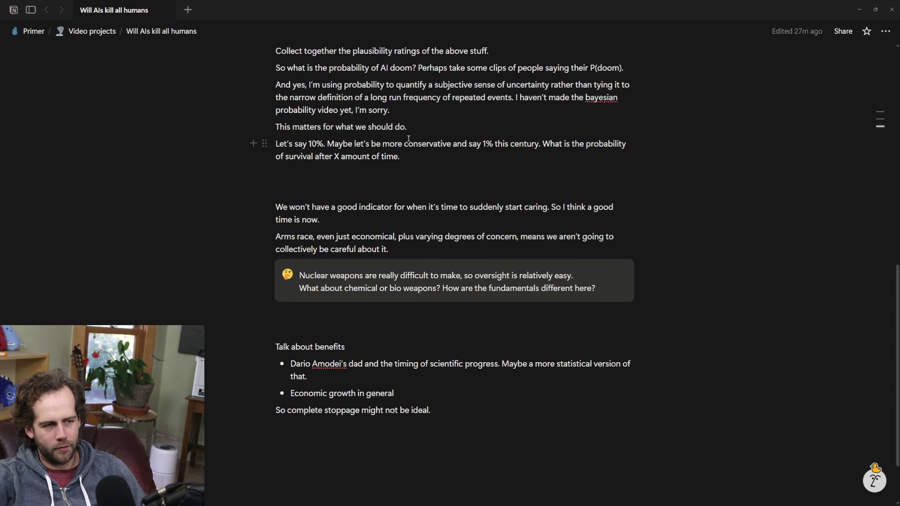
left_click_drag(275, 143, 409, 160)
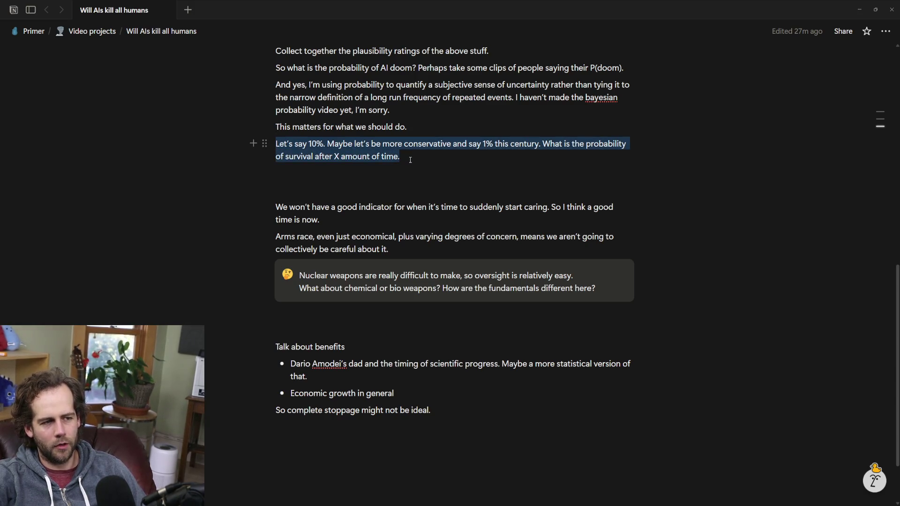
left_click(409, 160)
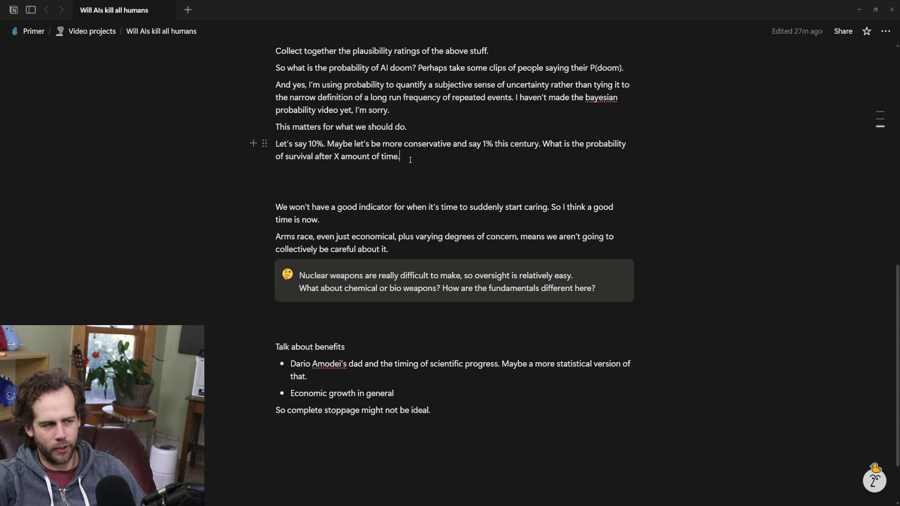
triple_click(409, 160)
left_click(405, 169)
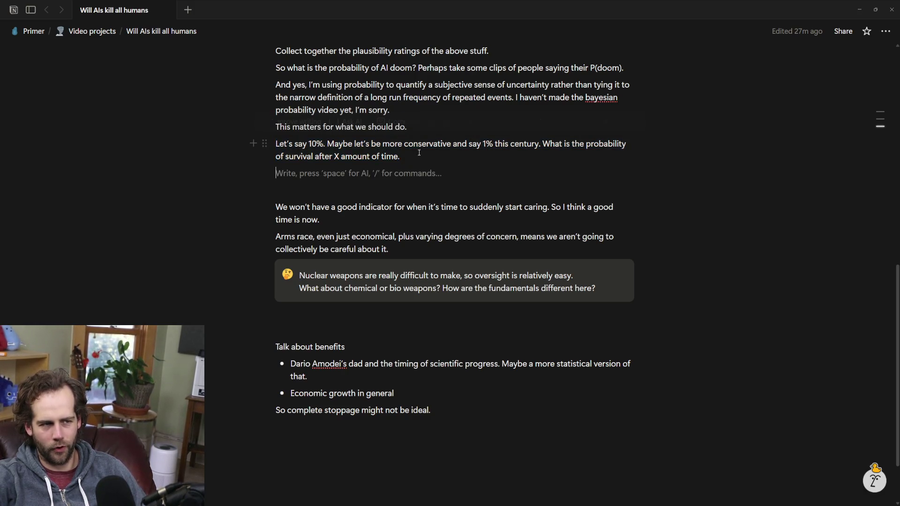
left_click(419, 153)
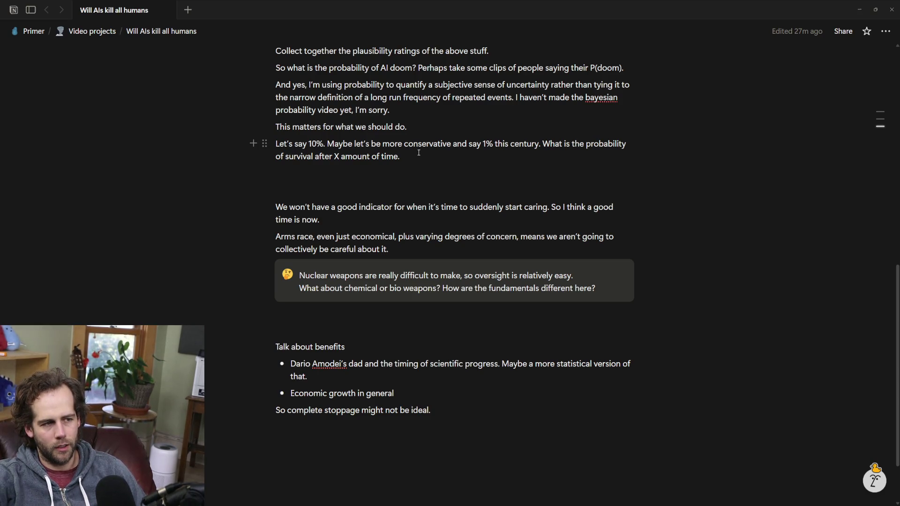
left_click(412, 126)
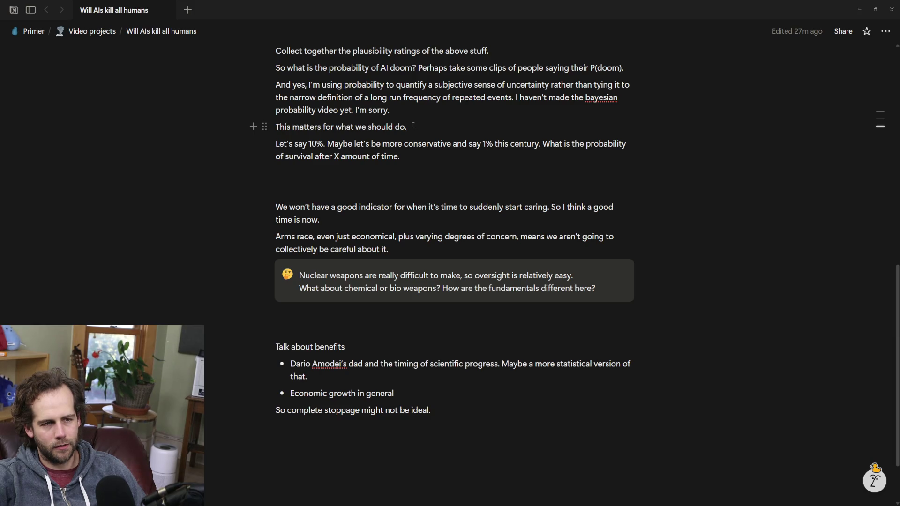
scroll(428, 150, "up", 3)
scroll(450, 156, "down", 2)
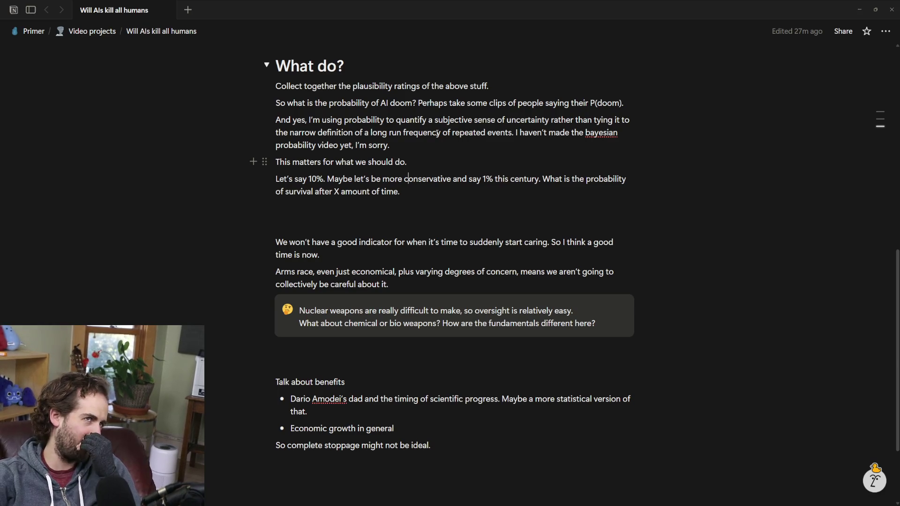
scroll(428, 126, "up", 2)
scroll(426, 133, "up", 3)
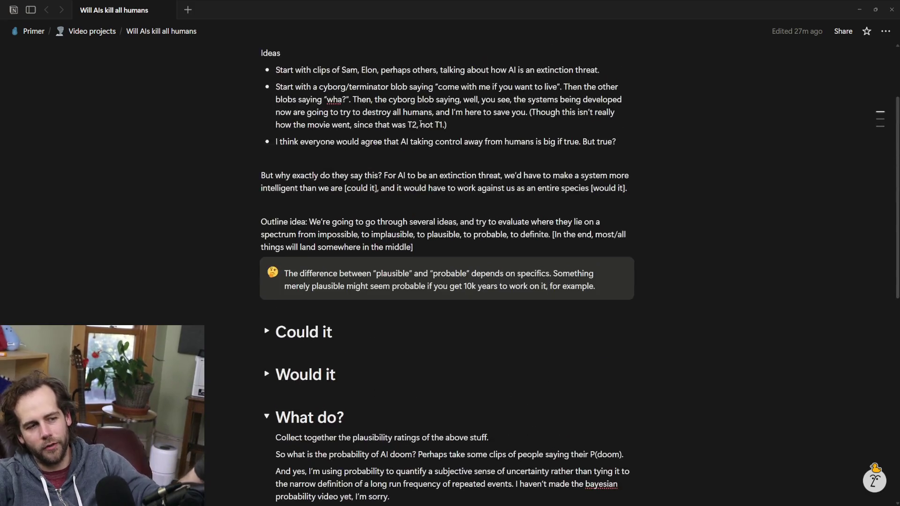
scroll(421, 155, "up", 2)
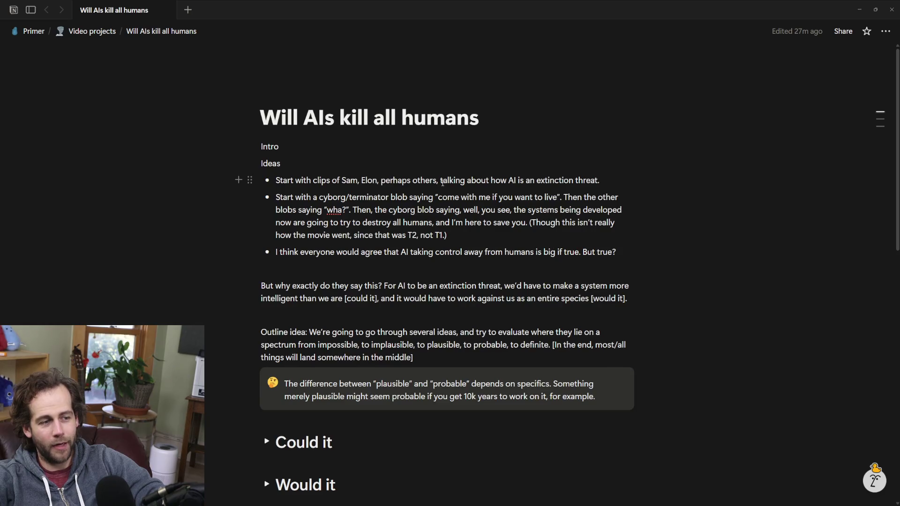
scroll(442, 181, "down", 3)
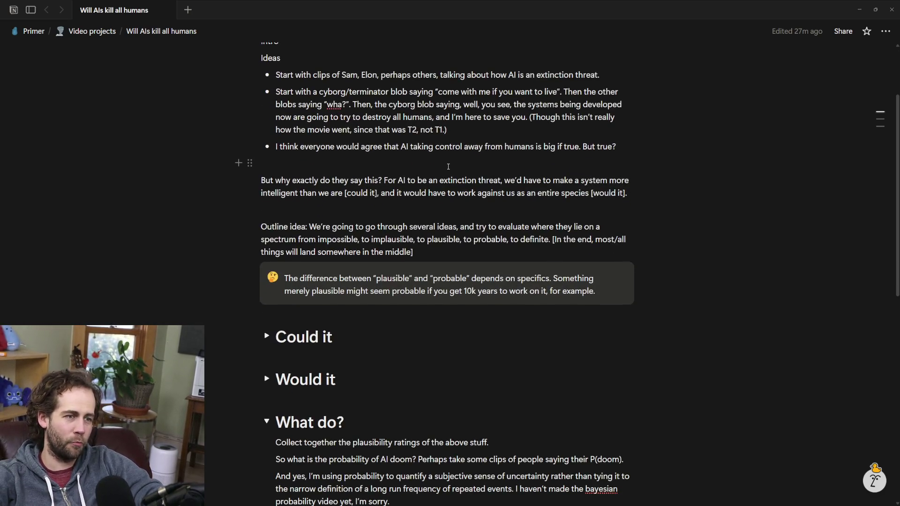
scroll(447, 166, "up", 2)
scroll(447, 135, "down", 5)
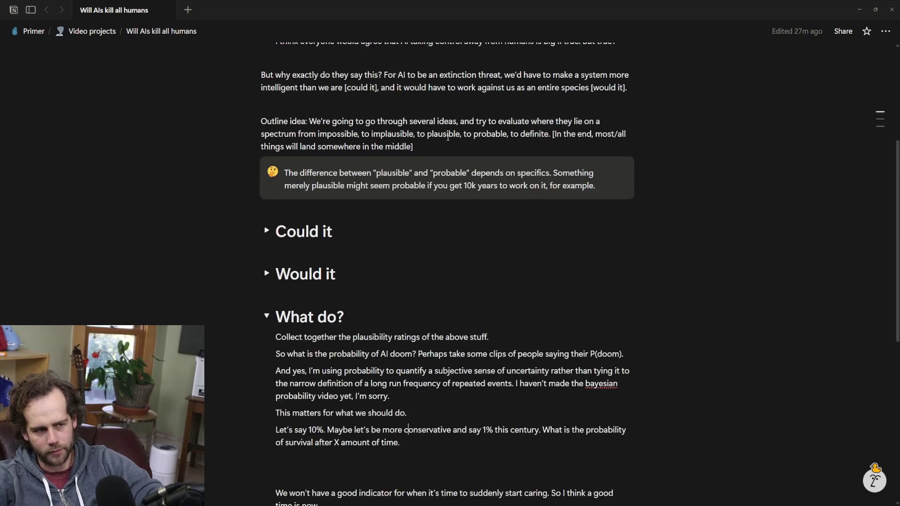
scroll(447, 136, "down", 4)
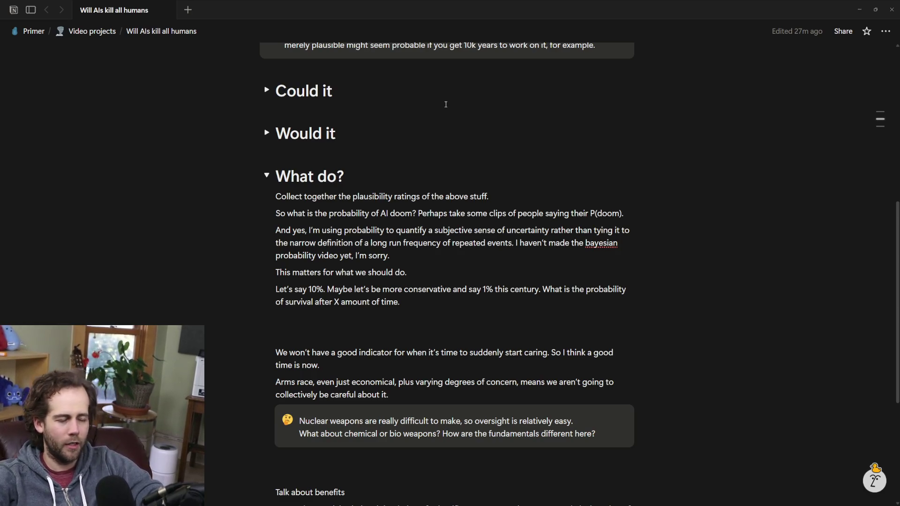
mouse_move(444, 231)
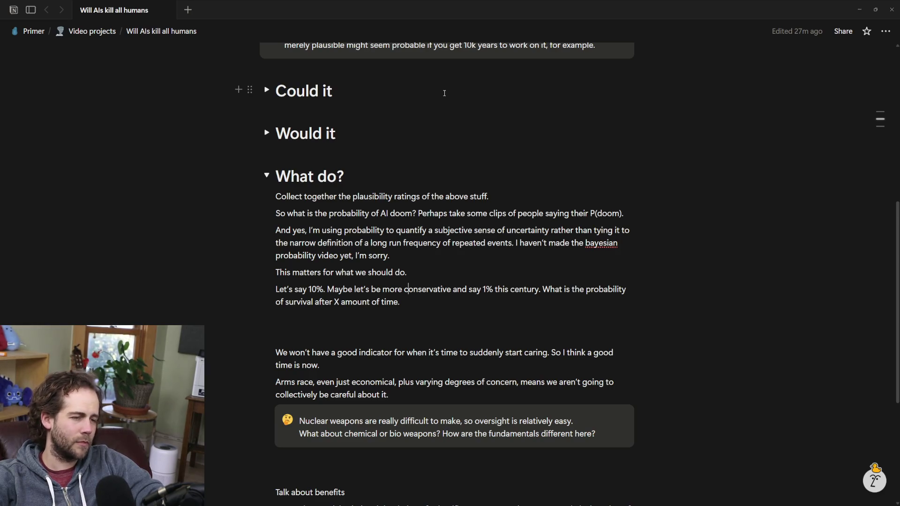
scroll(444, 94, "down", 1)
scroll(443, 93, "down", 2)
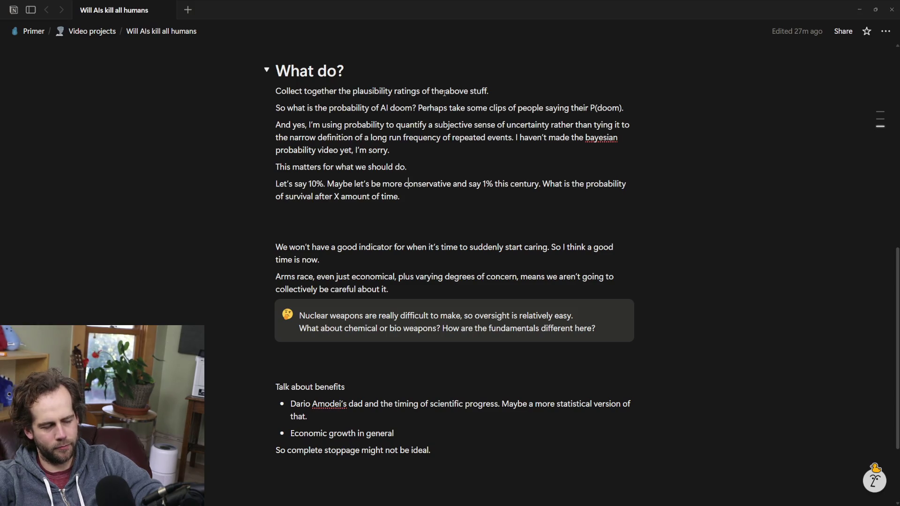
left_click(425, 166)
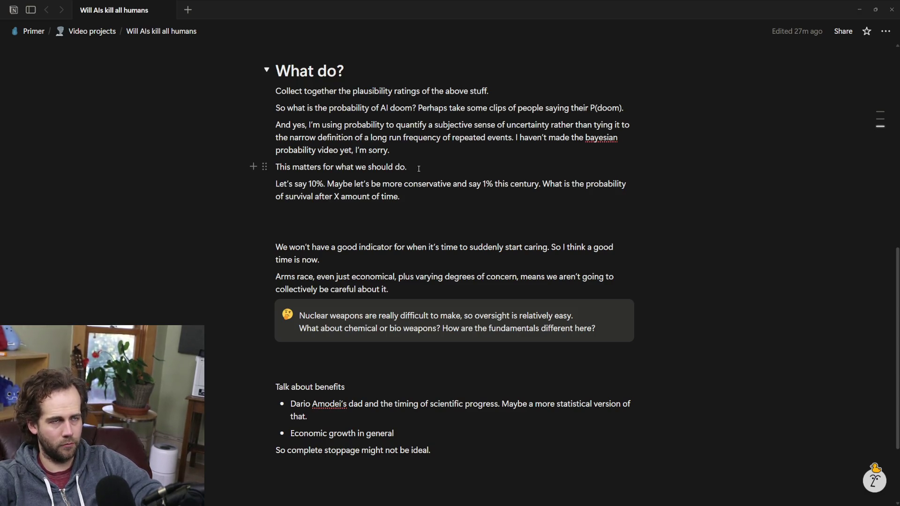
scroll(418, 168, "up", 5)
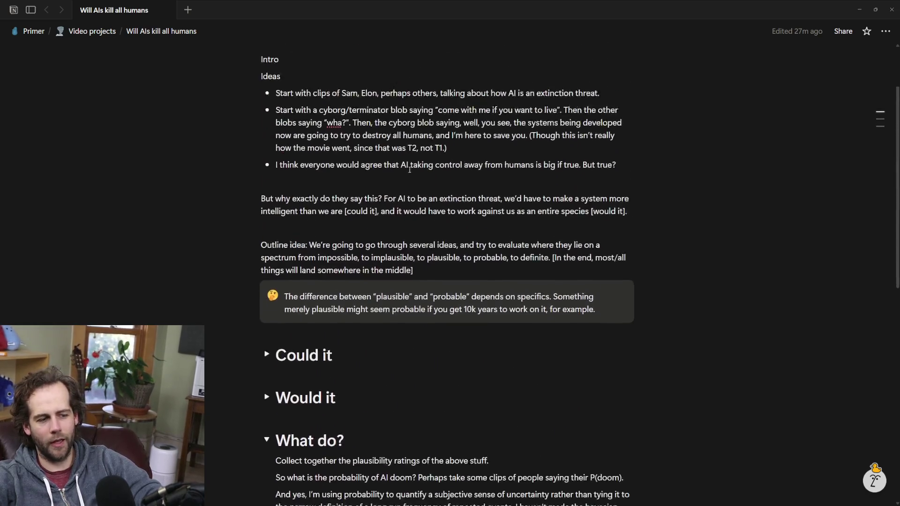
scroll(410, 169, "down", 3)
scroll(409, 170, "up", 3)
scroll(409, 169, "up", 2)
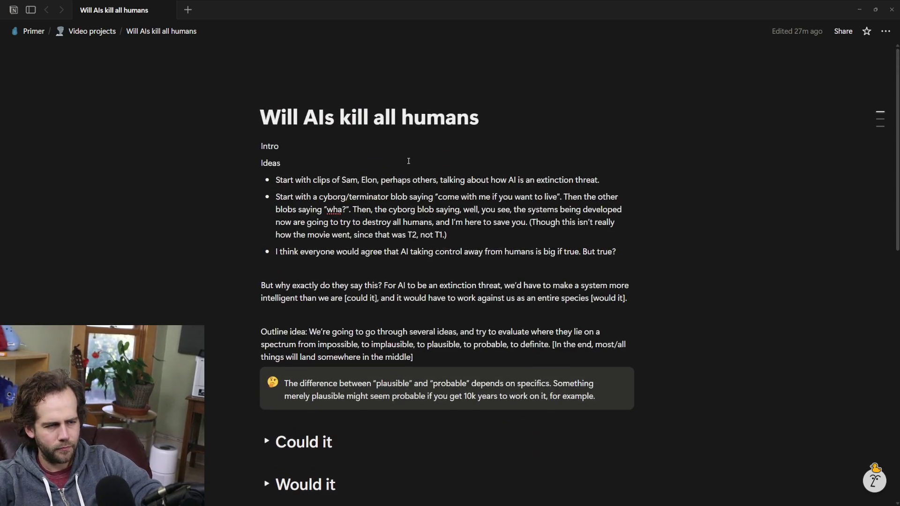
scroll(407, 162, "down", 4)
scroll(406, 162, "down", 2)
scroll(408, 161, "down", 1)
scroll(407, 156, "up", 1)
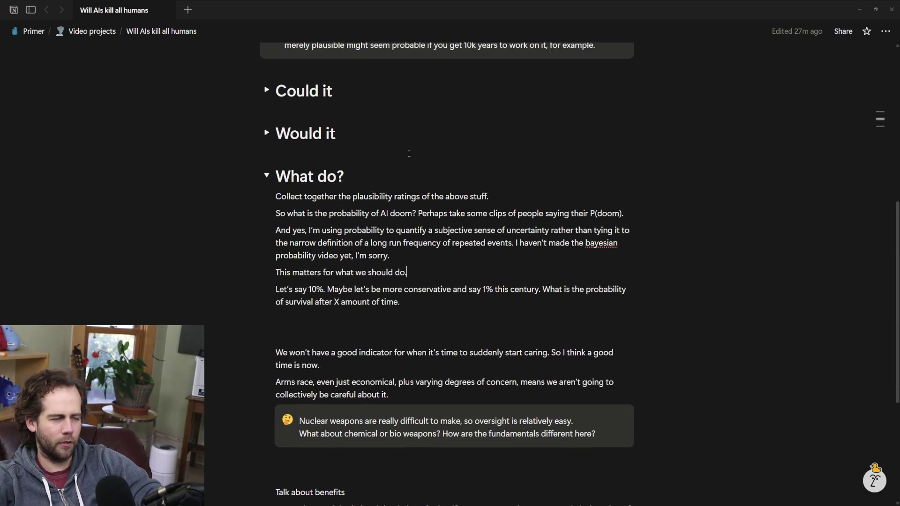
scroll(407, 148, "down", 1)
scroll(408, 152, "up", 1)
scroll(411, 144, "up", 2)
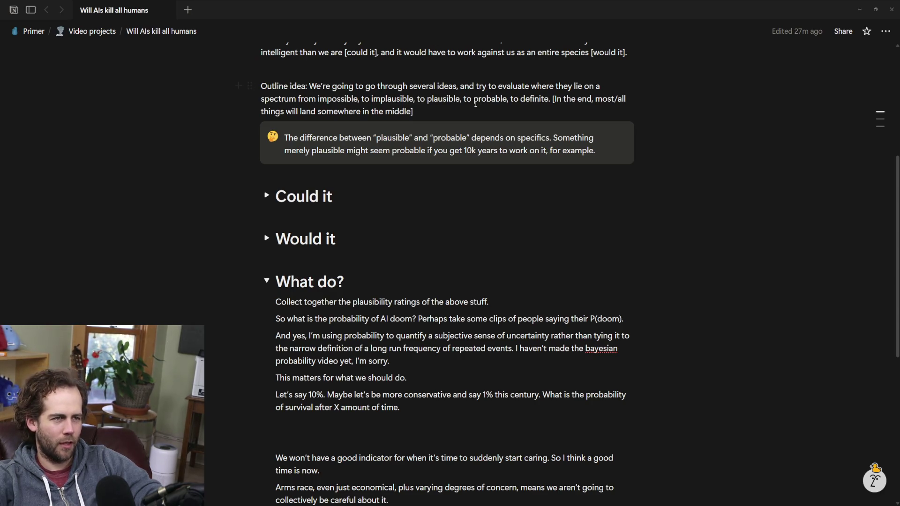
left_click_drag(415, 111, 243, 81)
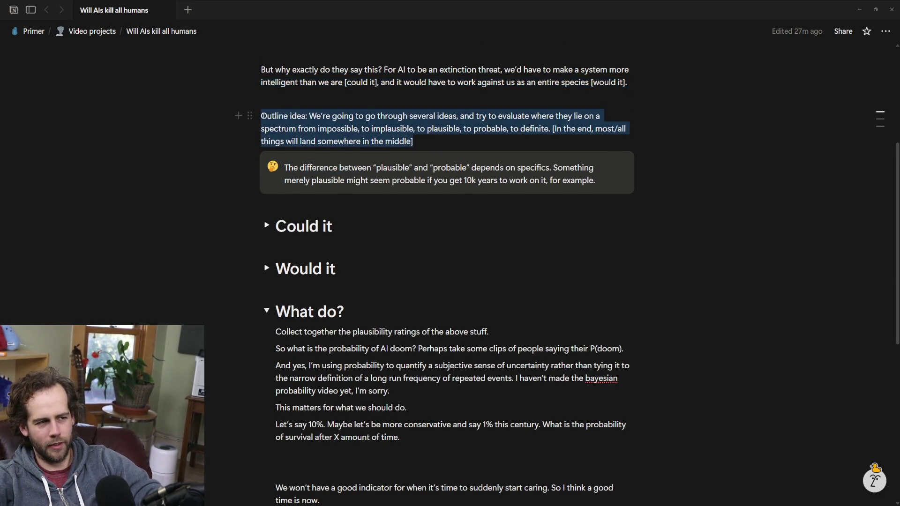
left_click(450, 143)
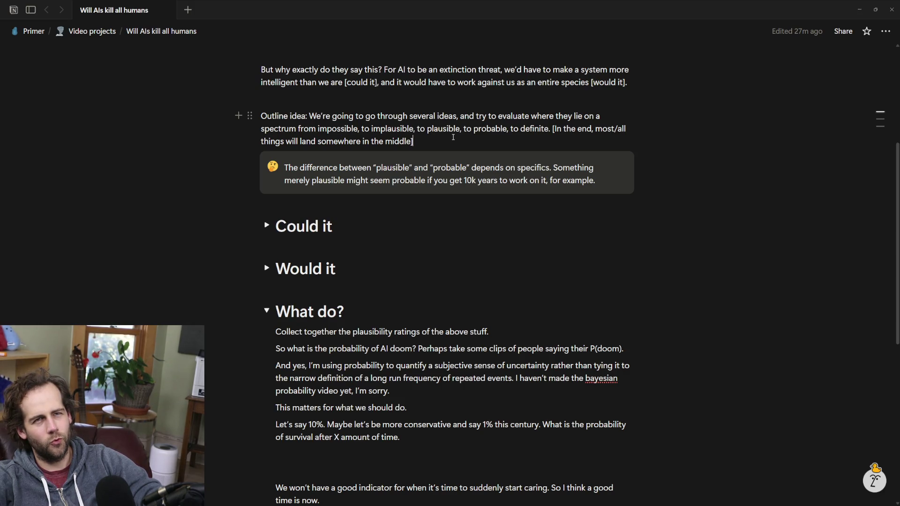
key("Escape")
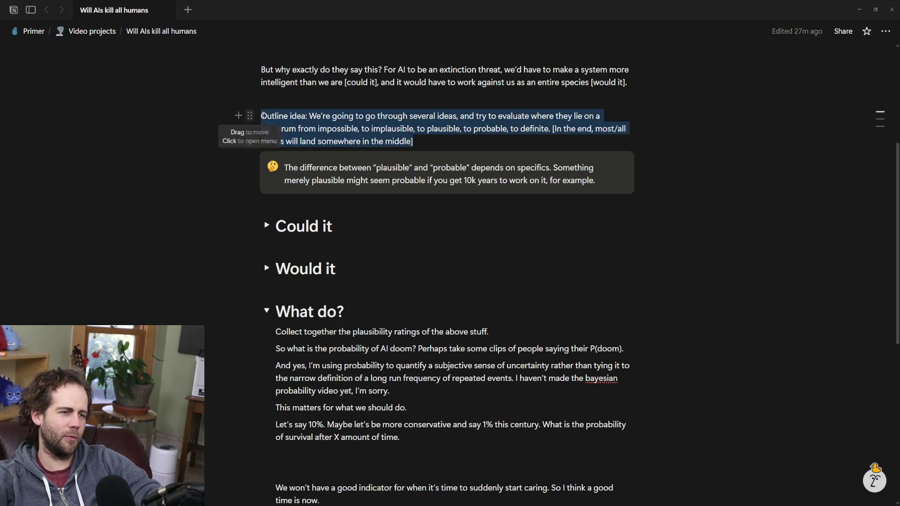
left_click(455, 144)
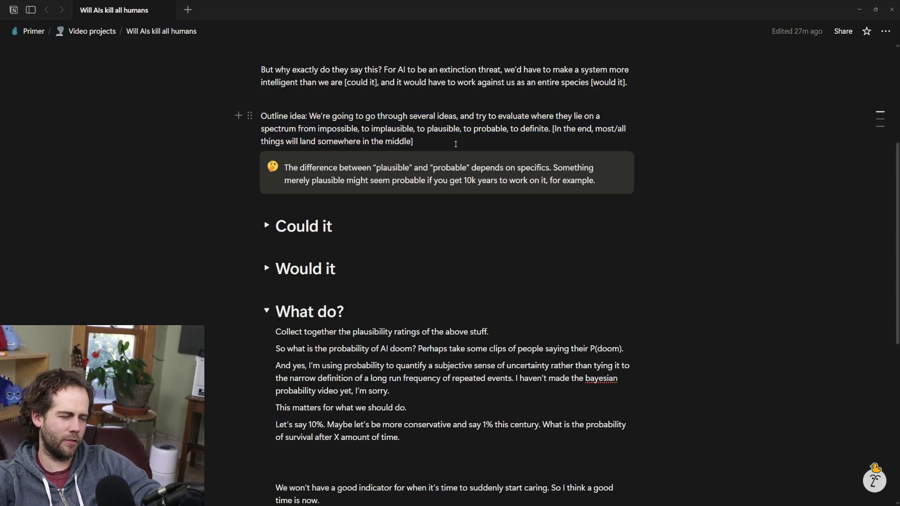
triple_click(456, 144)
left_click(449, 137)
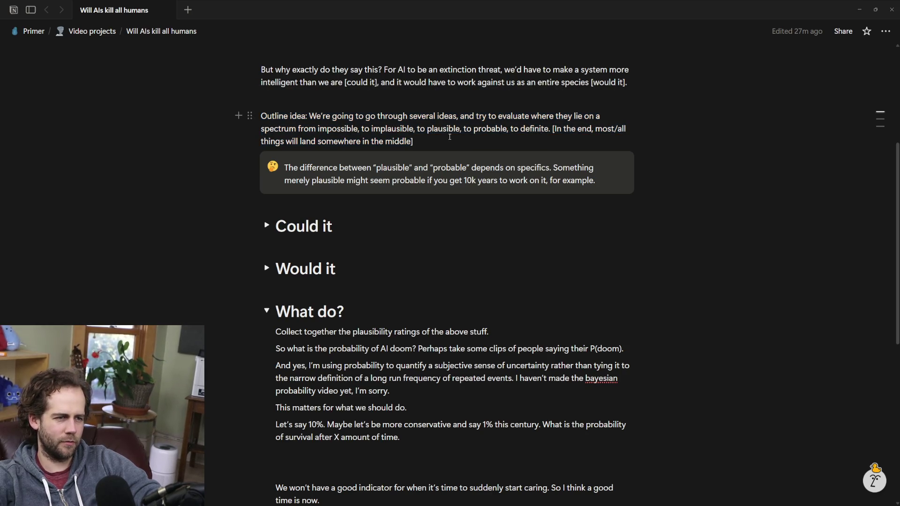